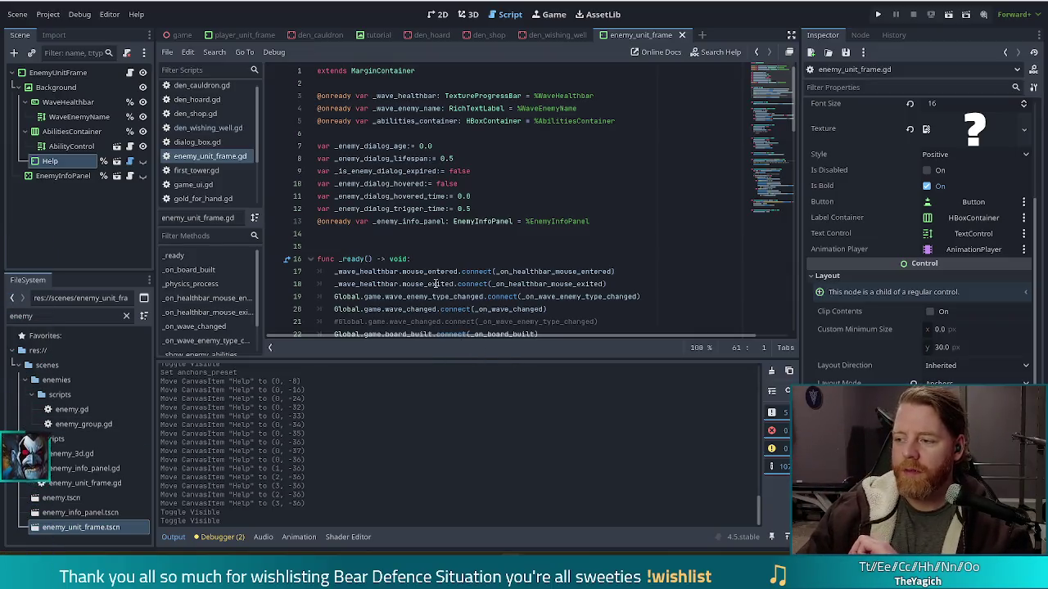
In player_unit_frame.gd, select the _help button and tutorial_lines declarations.
left_click(600, 226)
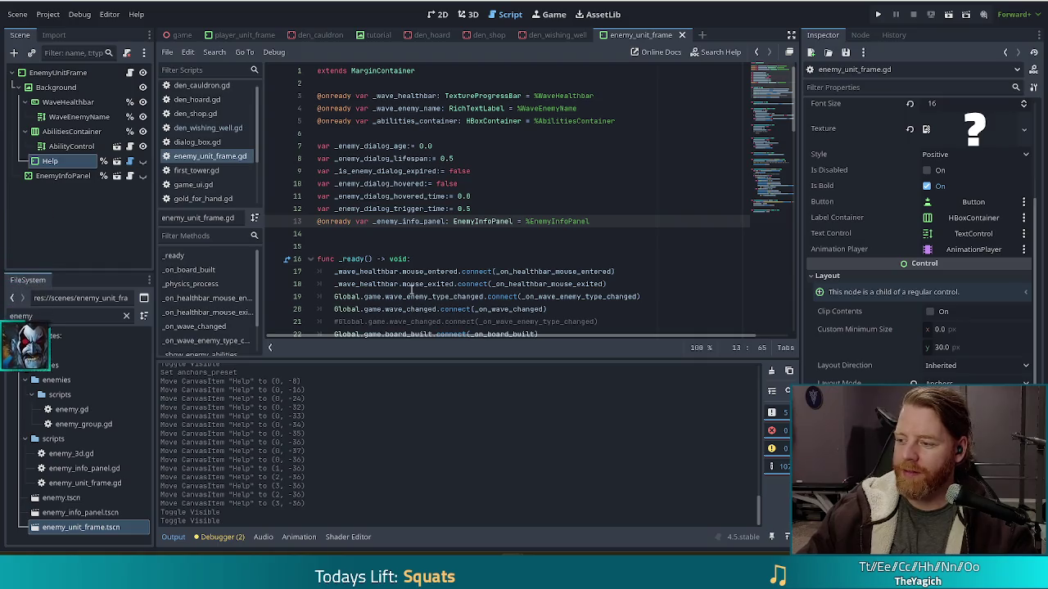
mouse_move(411, 288)
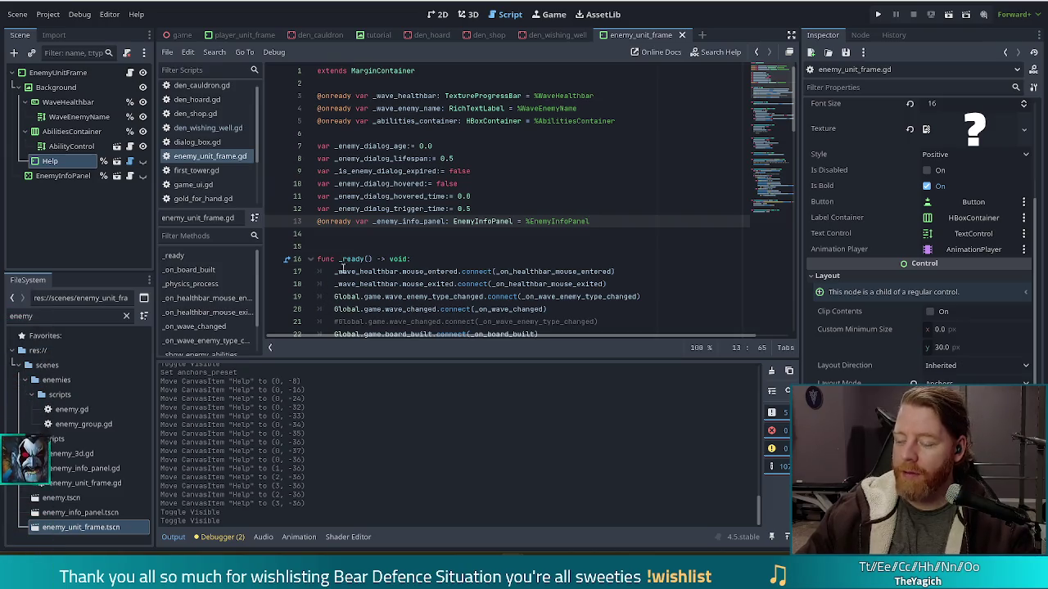
mouse_move(360, 260)
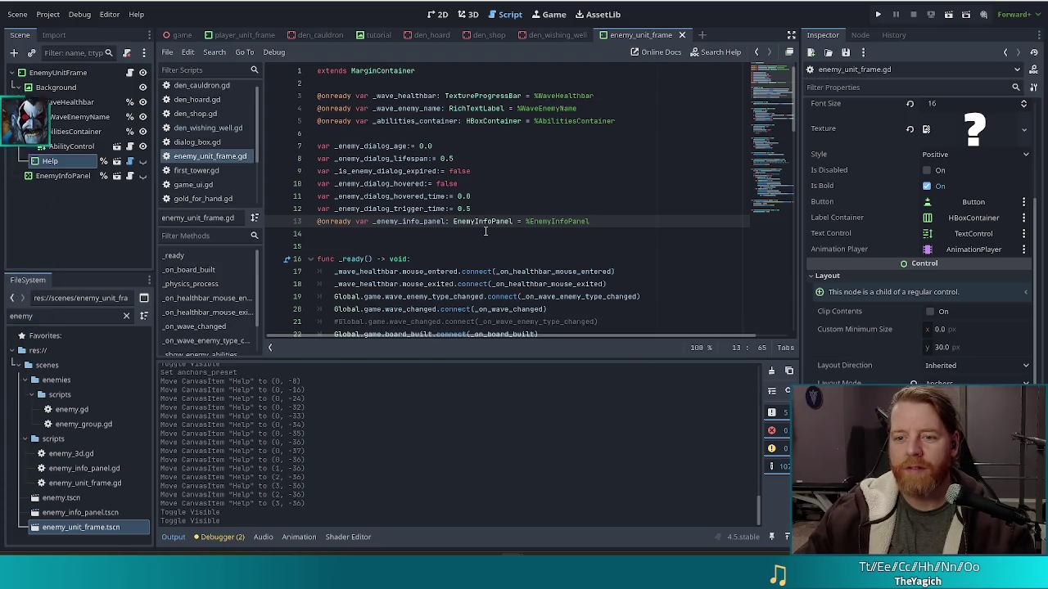
scroll(212, 174, "down", 3)
left_click(208, 142)
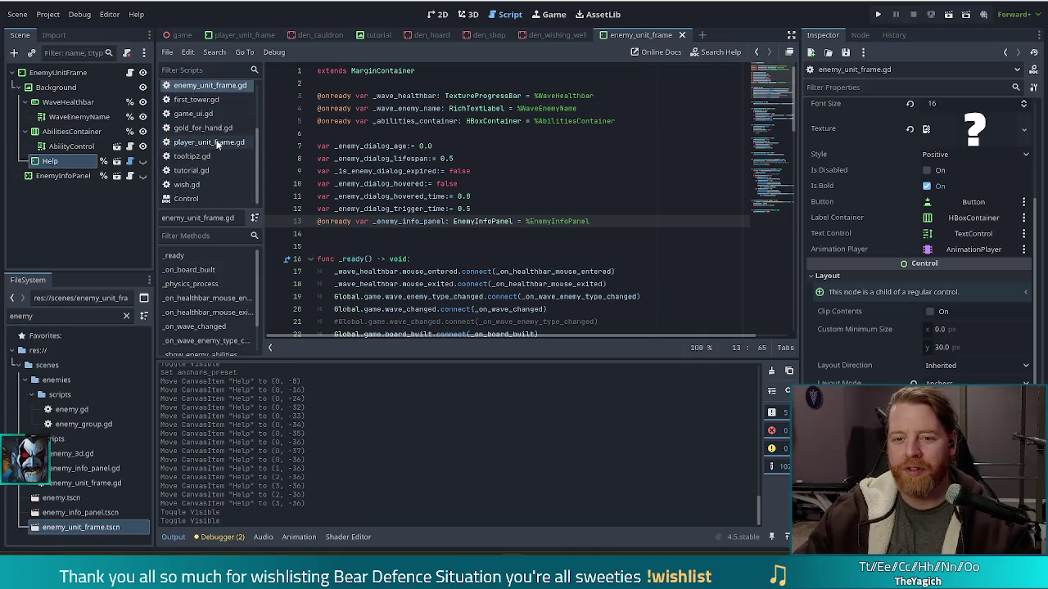
scroll(575, 241, "up", 10)
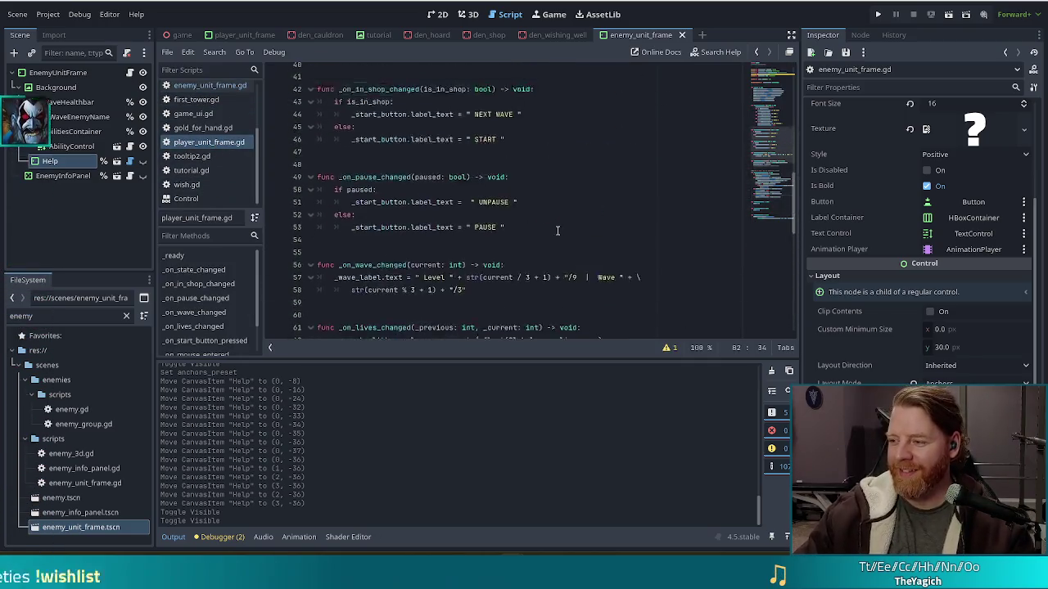
scroll(558, 227, "up", 5)
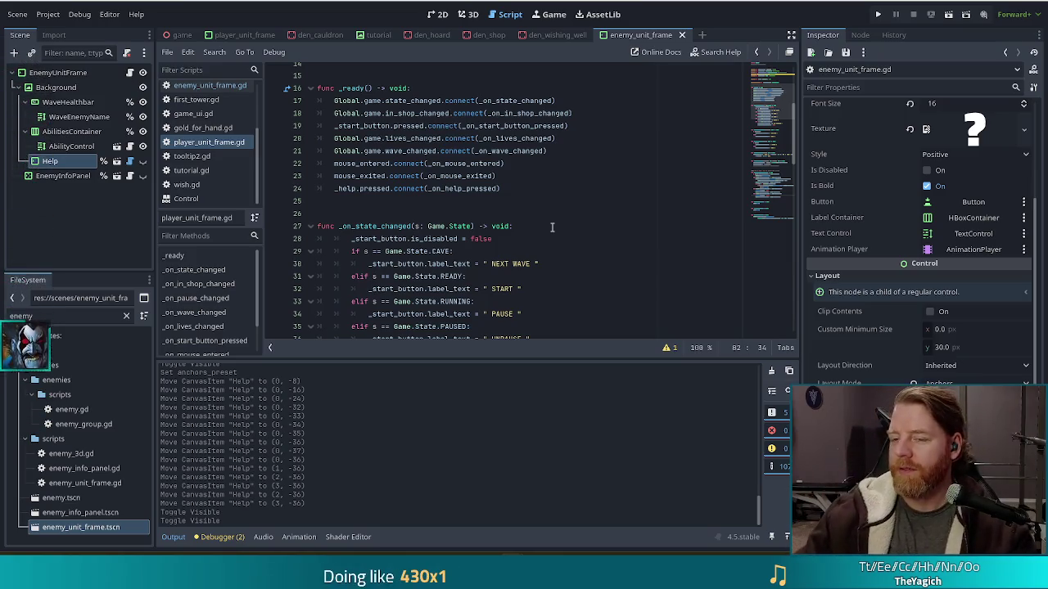
scroll(494, 195, "up", 3)
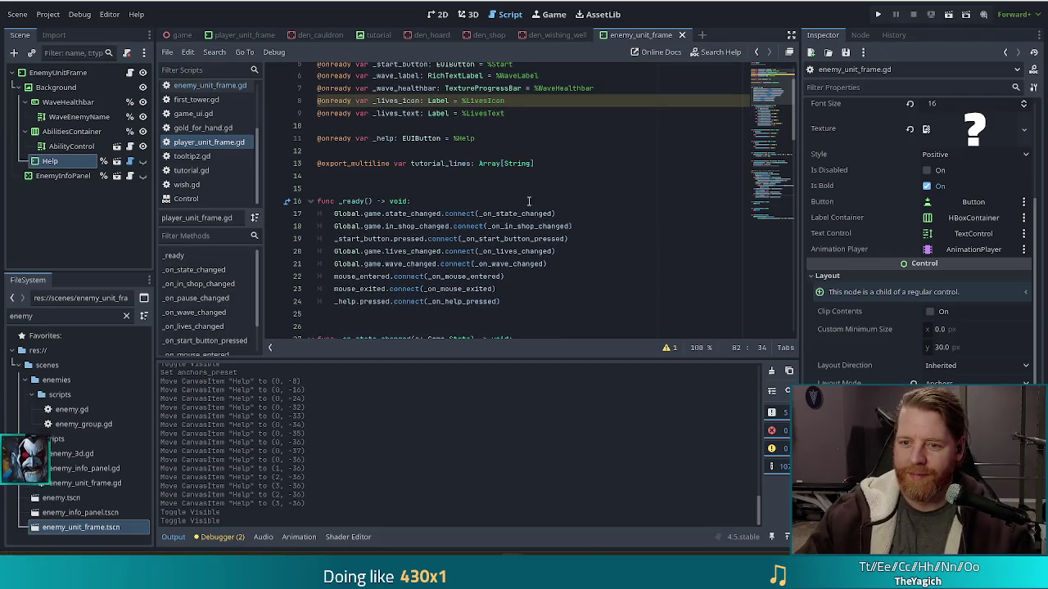
left_click(487, 138)
left_click(553, 163)
left_click_drag(553, 163, 318, 126)
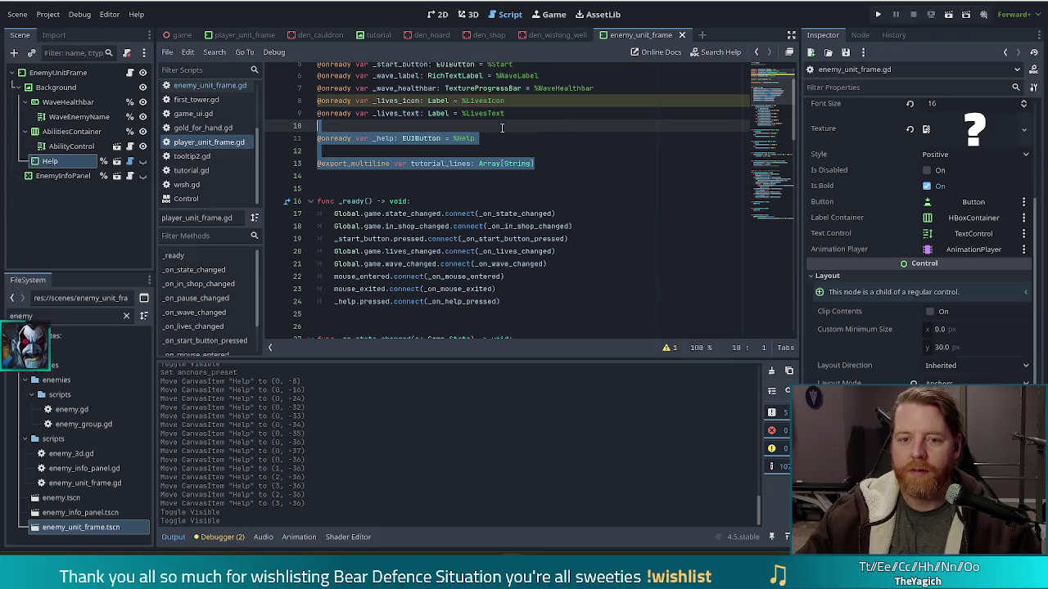
Paste them into enemy_unit_frame.gd after EnemyInfoPanel, adding a blank line before _ready.
left_click(211, 86)
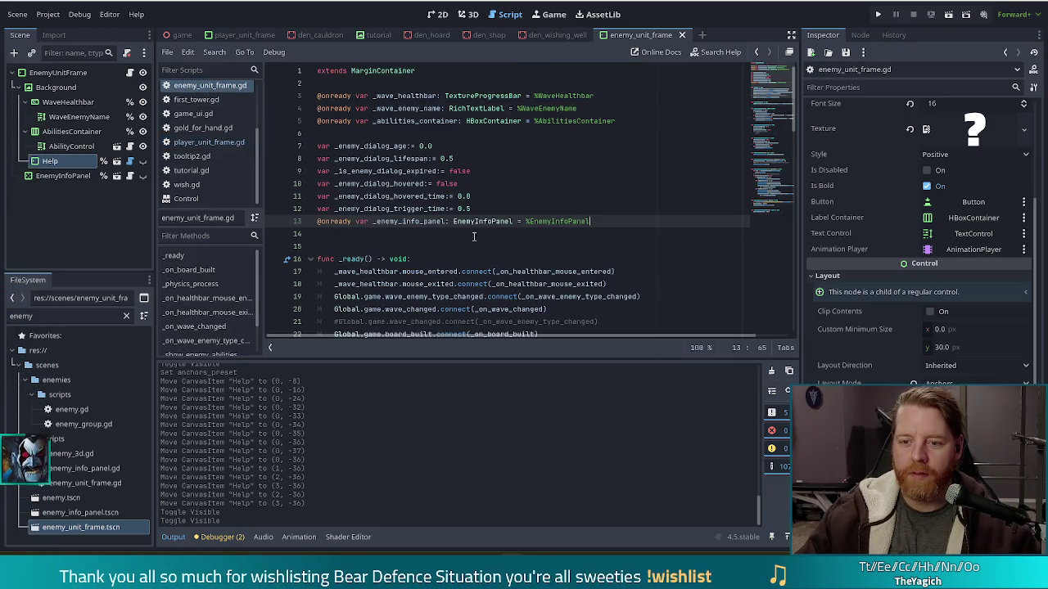
left_click(446, 237)
type("@onready var _help: EUIButton = %Help  @export_multiline var tutorial_lines: Array[String]")
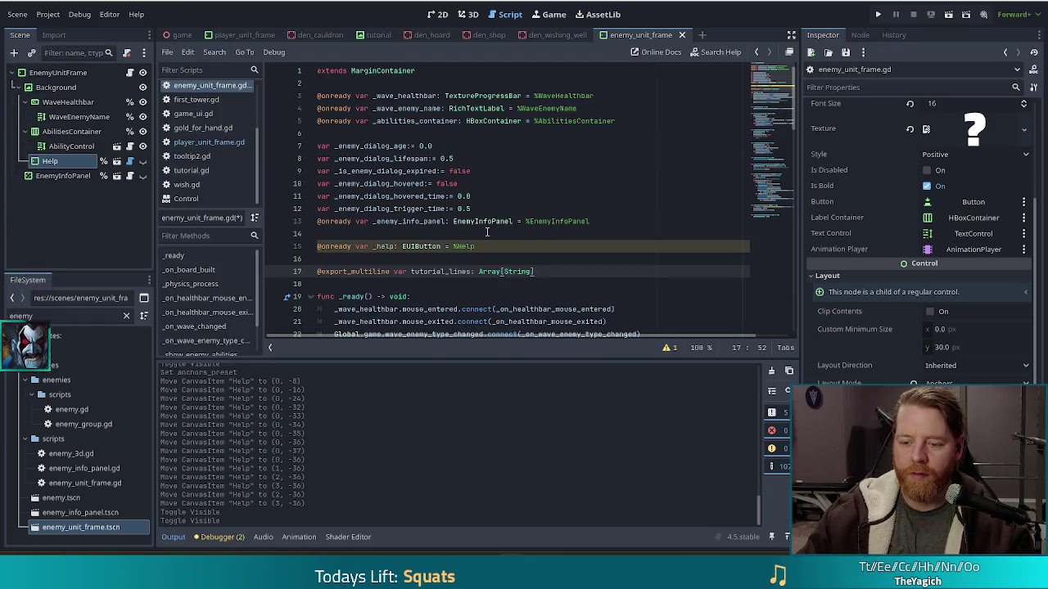
scroll(376, 214, "down", 2)
left_click(371, 210)
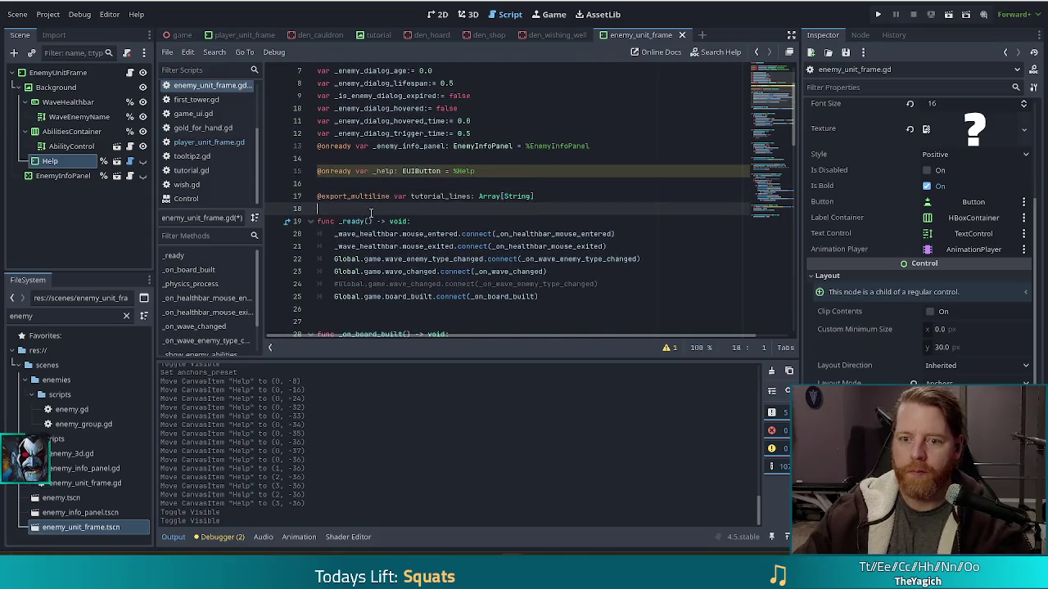
key("Return")
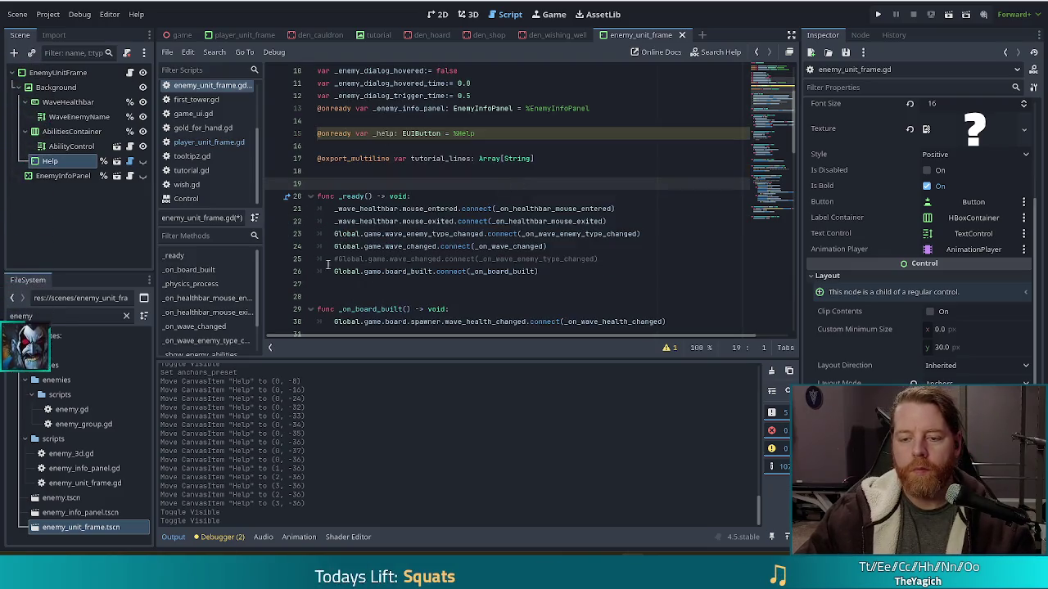
Copy the player frame's three signal connections into the end of the enemy frame's _ready.
left_click(208, 142)
scroll(398, 219, "down", 2)
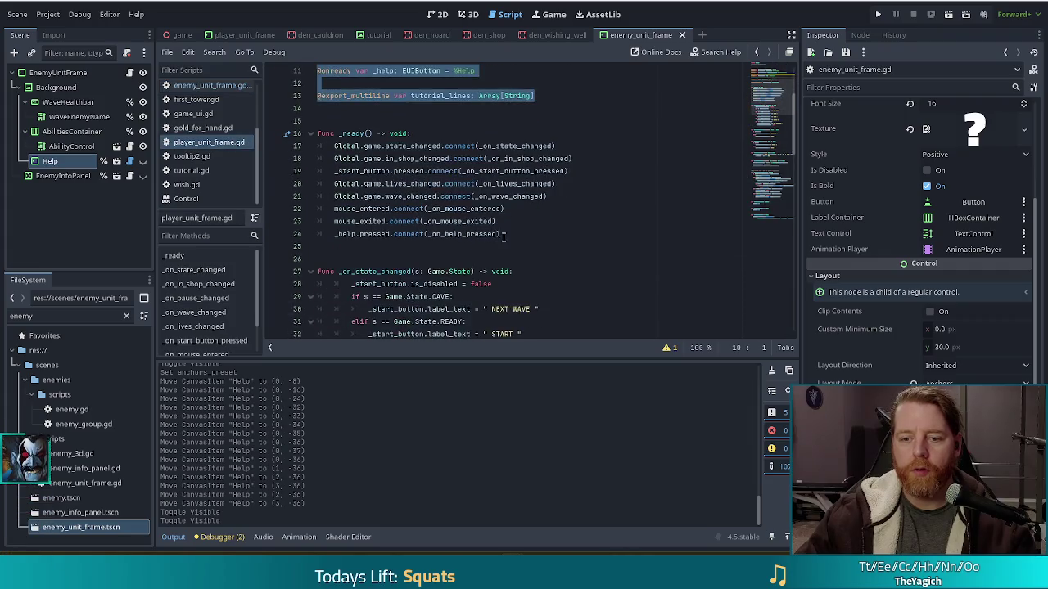
left_click_drag(516, 234, 588, 196)
key("ctrl+c")
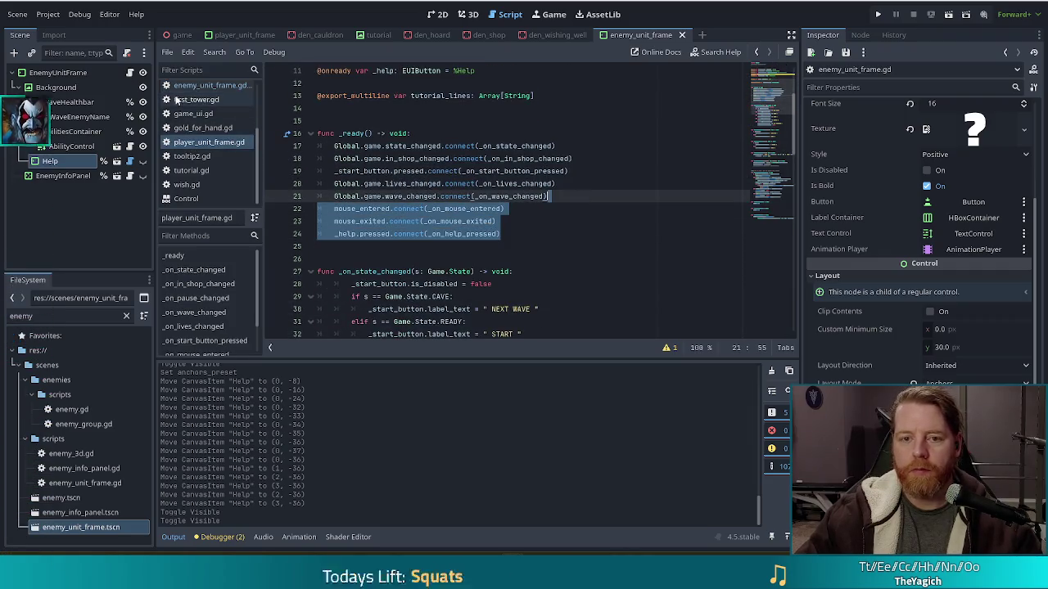
left_click(209, 85)
left_click(568, 271)
key("ctrl+v")
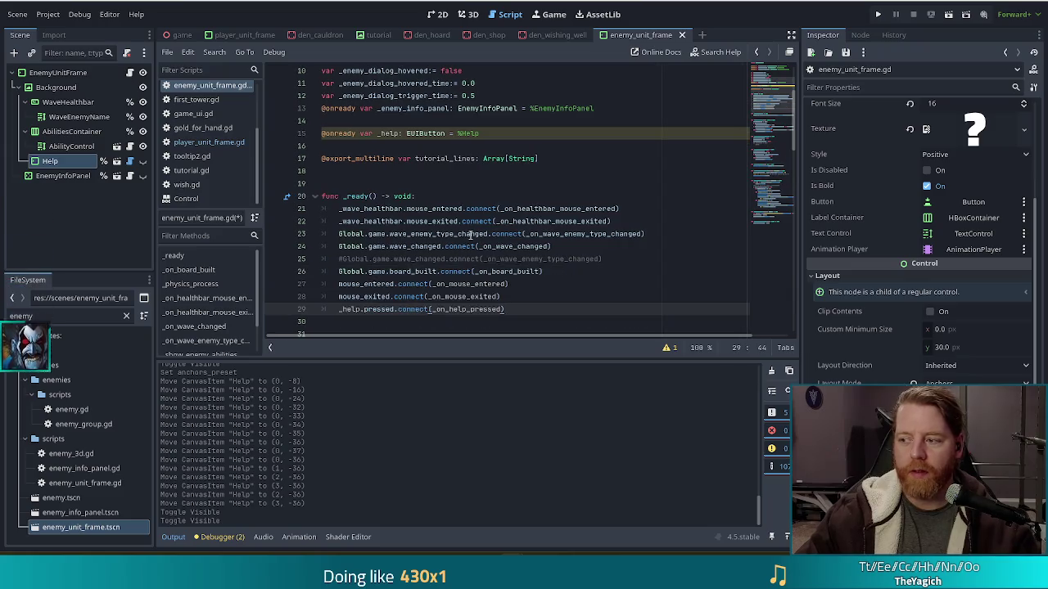
scroll(541, 262, "down", 1)
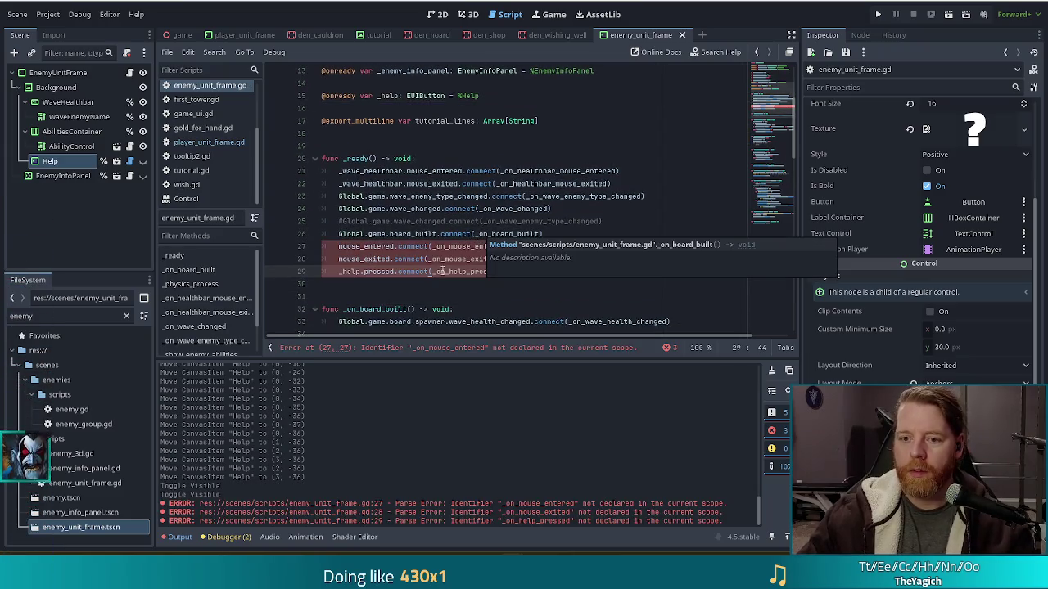
Return to player_unit_frame.gd and place the caret on empty line 92.
left_click(209, 142)
scroll(697, 146, "down", 20)
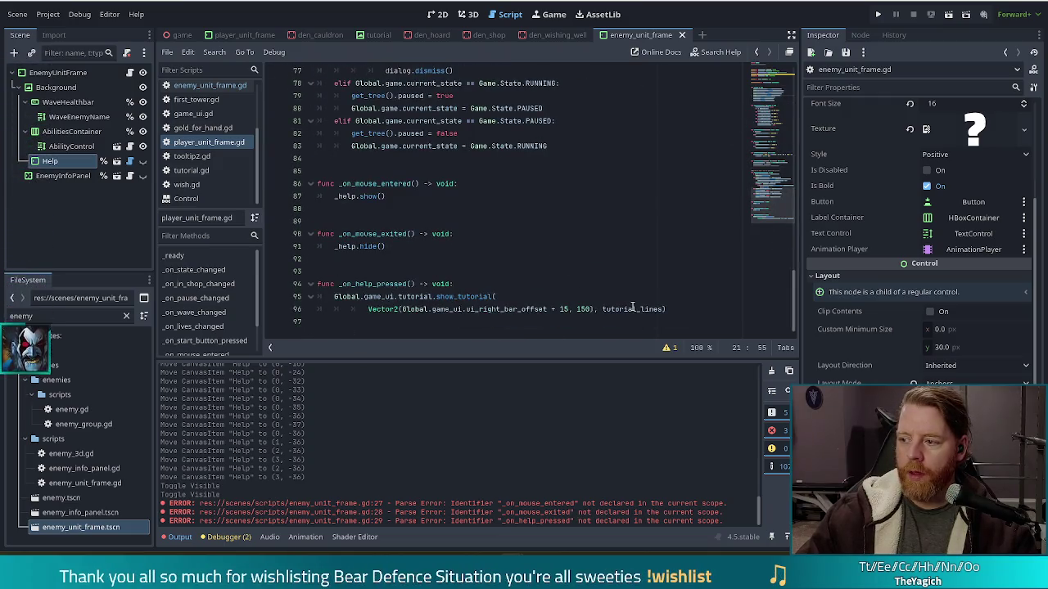
mouse_move(631, 306)
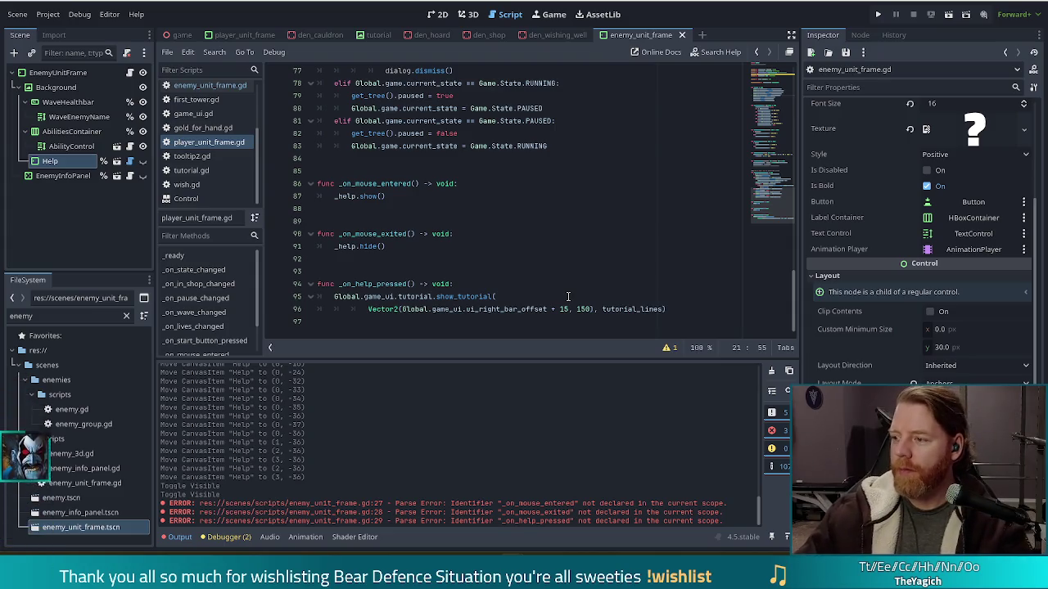
left_click(491, 259)
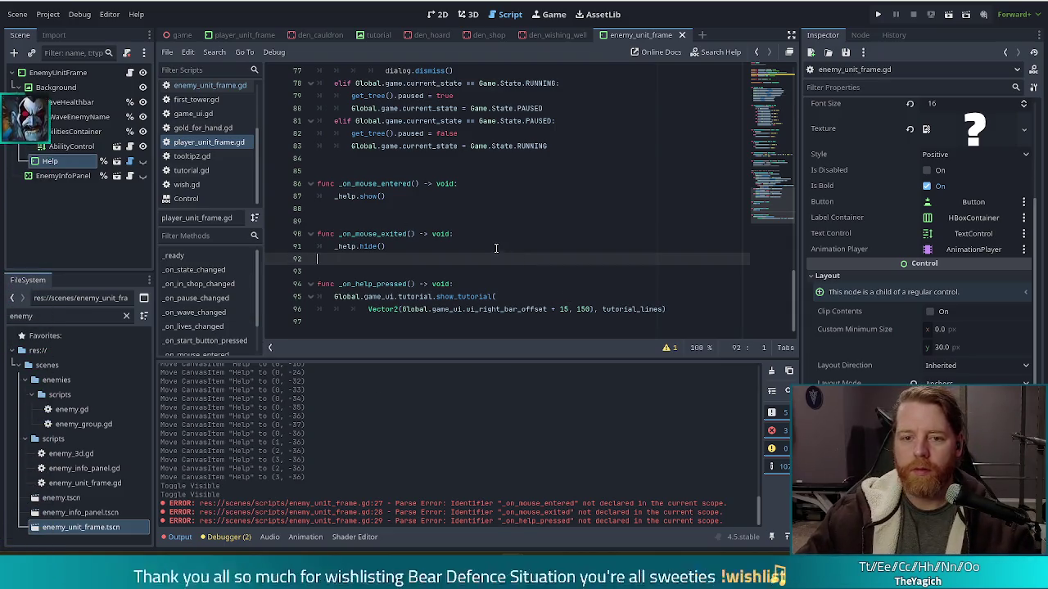
Copy _on_mouse_entered, _on_mouse_exited and _on_help_pressed from the player script to the end of enemy_unit_frame.gd.
mouse_move(668, 309)
left_mouse_down()
mouse_move(344, 182)
mouse_move(548, 146)
left_mouse_up()
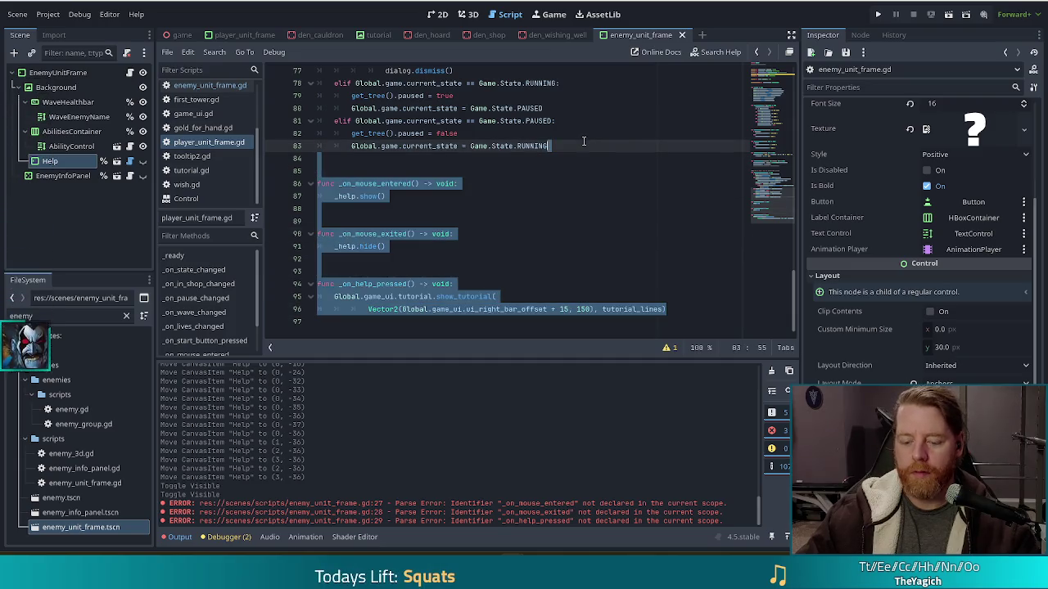
left_click(209, 86)
scroll(473, 279, "down", 20)
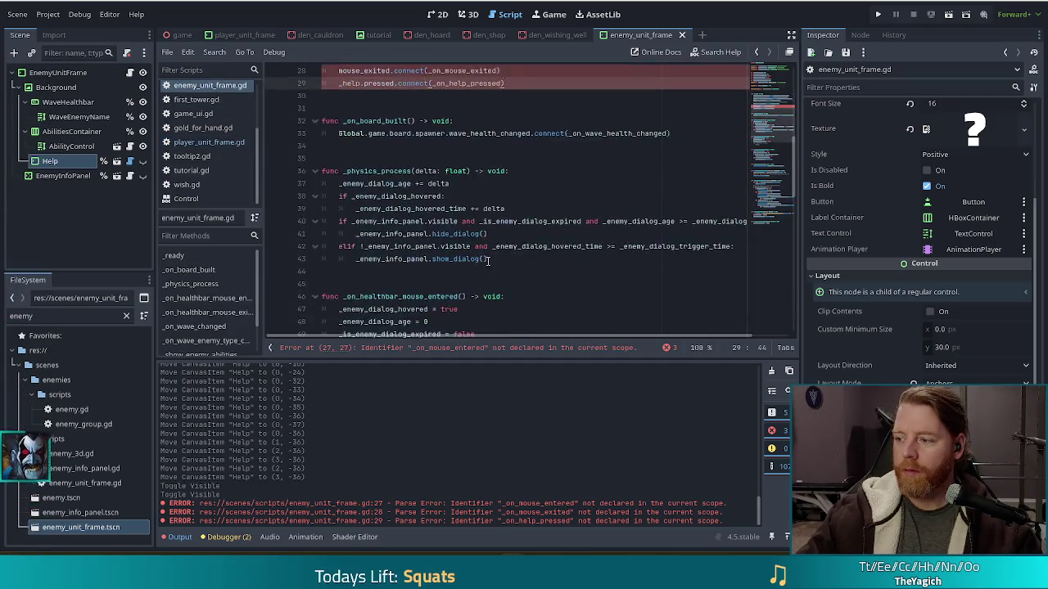
left_click(447, 320)
key("ctrl+v")
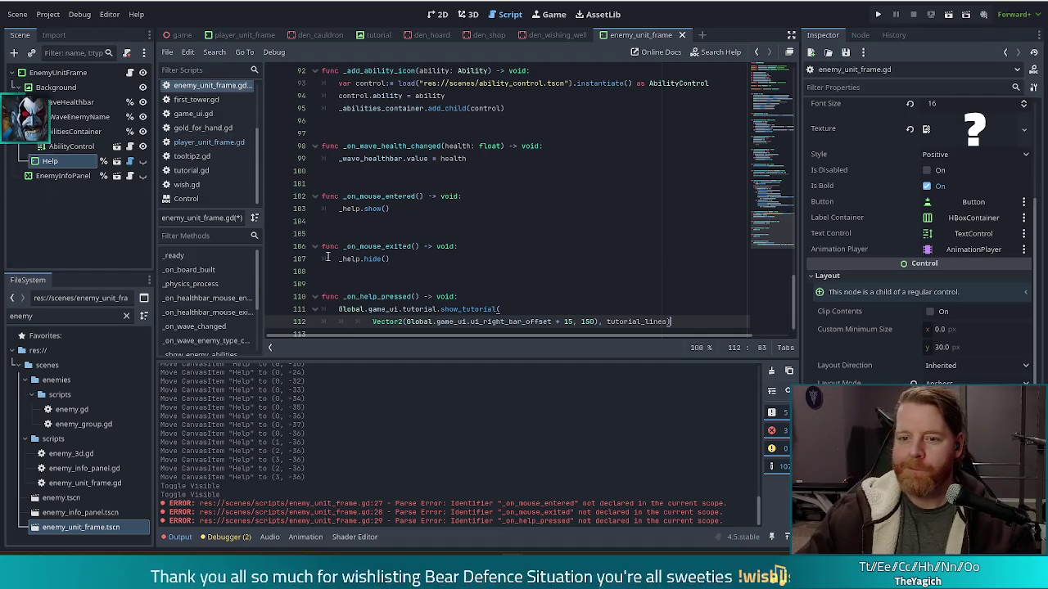
left_click(573, 185)
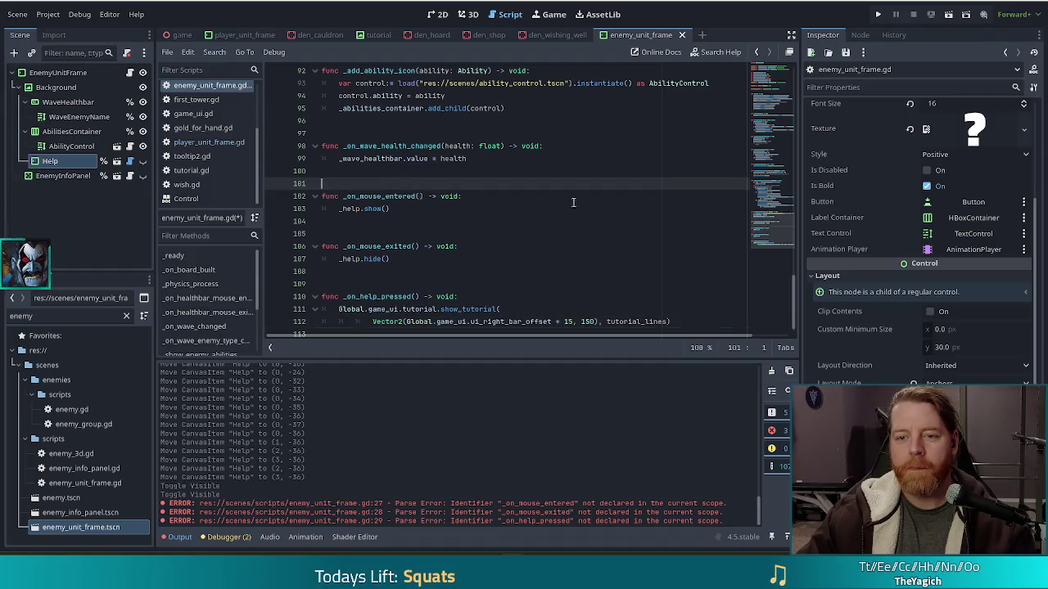
left_click(541, 309)
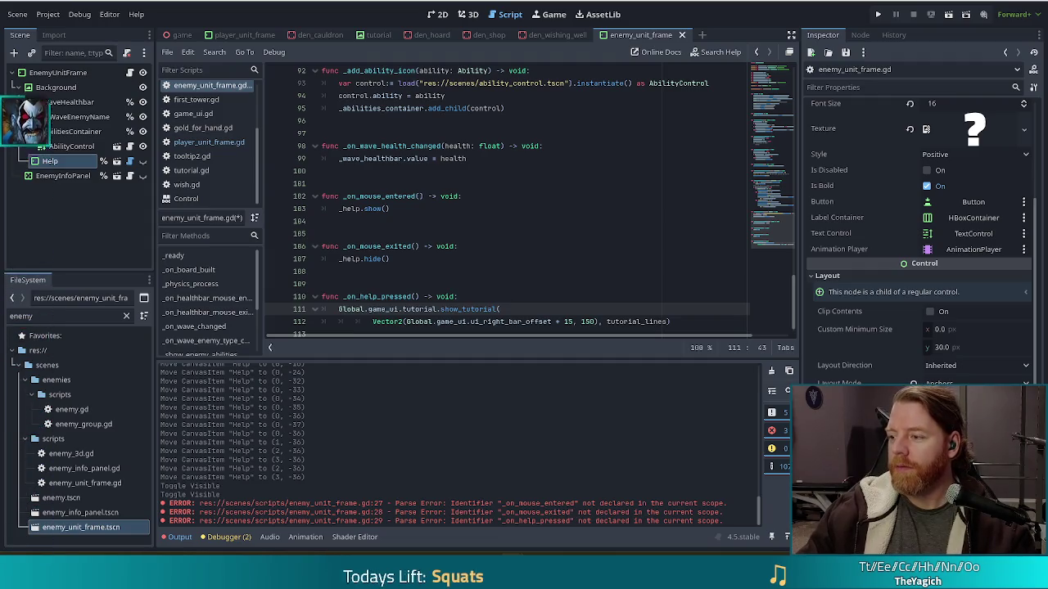
Adjust the enemy frame's handler code, undo one edit, and select the EnemyUnitFrame root node.
left_click(524, 132)
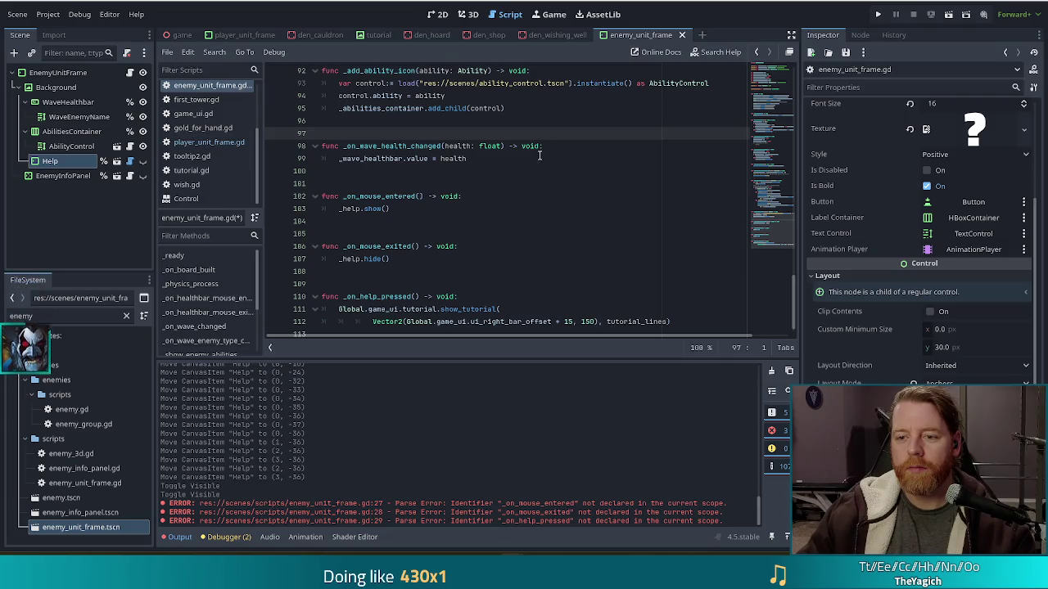
left_click(555, 147)
left_click(493, 160)
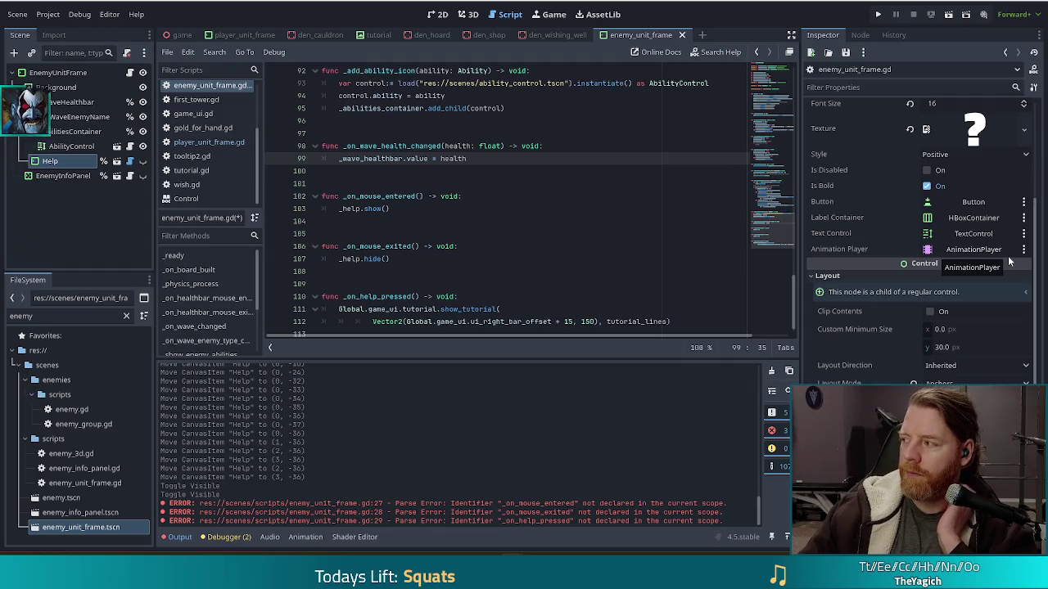
mouse_move(1009, 264)
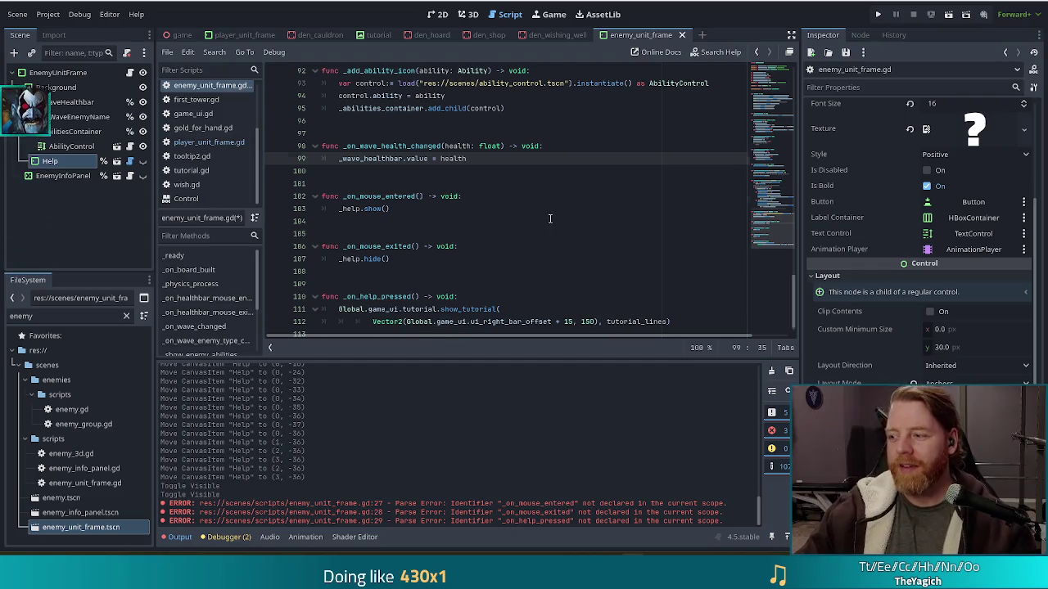
key("ctrl+z")
key("ctrl+z")
key("ctrl+z")
left_click(584, 232)
scroll(585, 232, "up", 4)
left_click(60, 72)
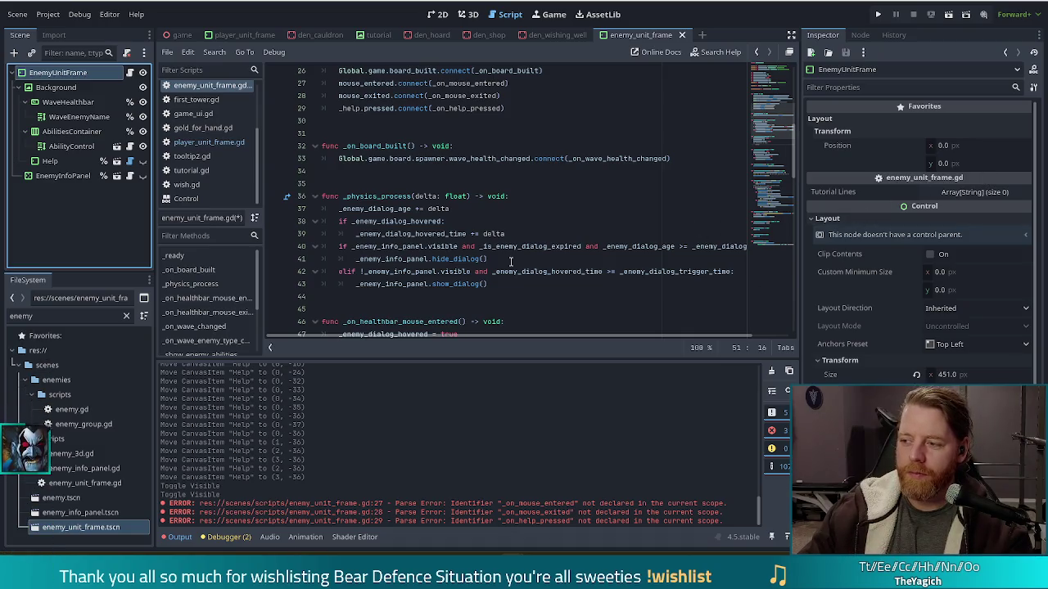
Add one Tutorial Lines entry reading 'enemy tutoril tiem' and save the scene.
left_click(958, 191)
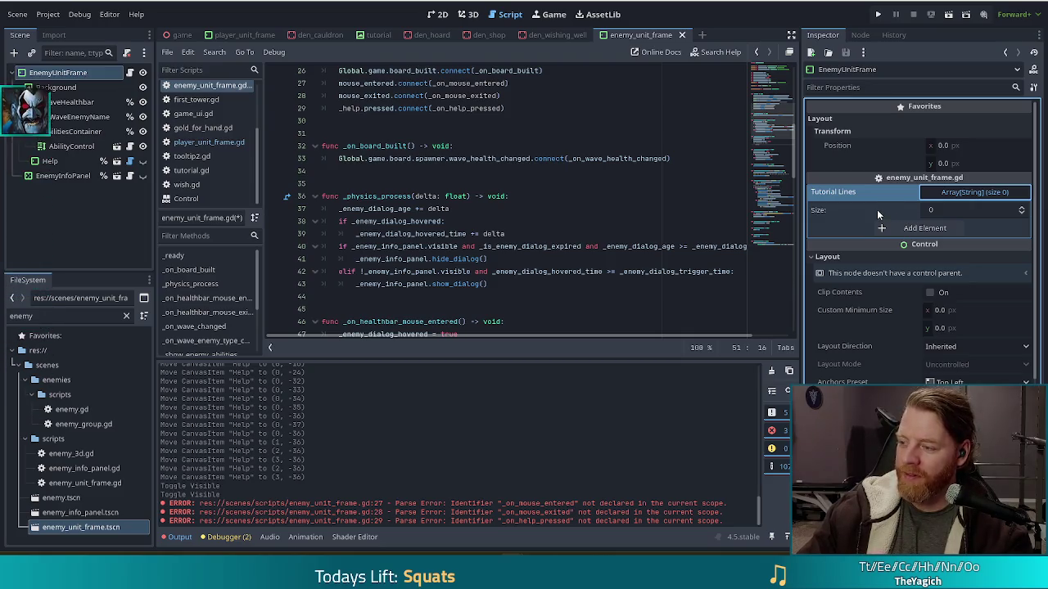
left_click(904, 228)
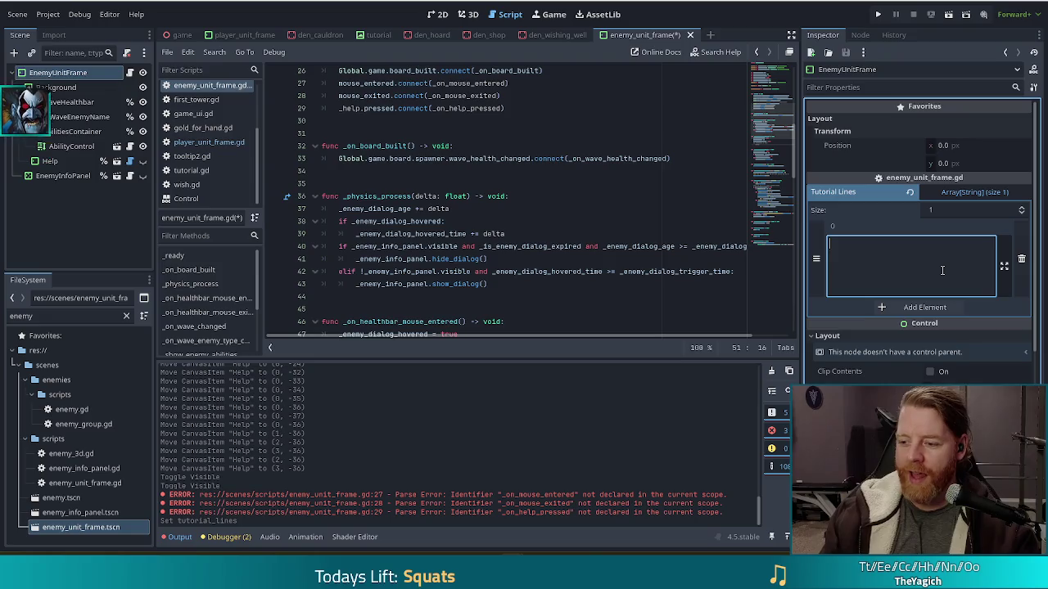
type("enem")
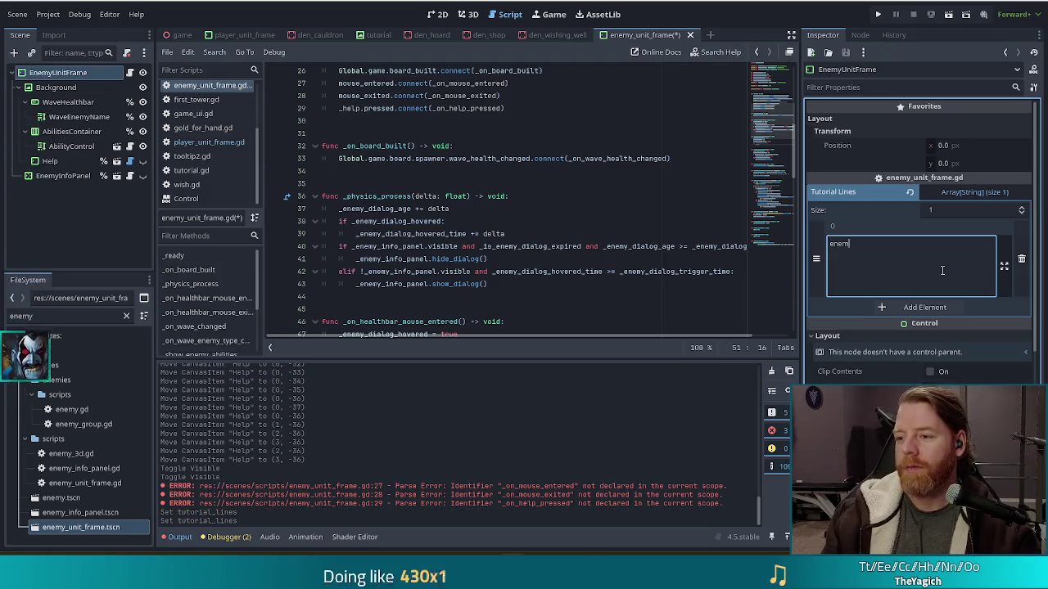
type("y tutoril")
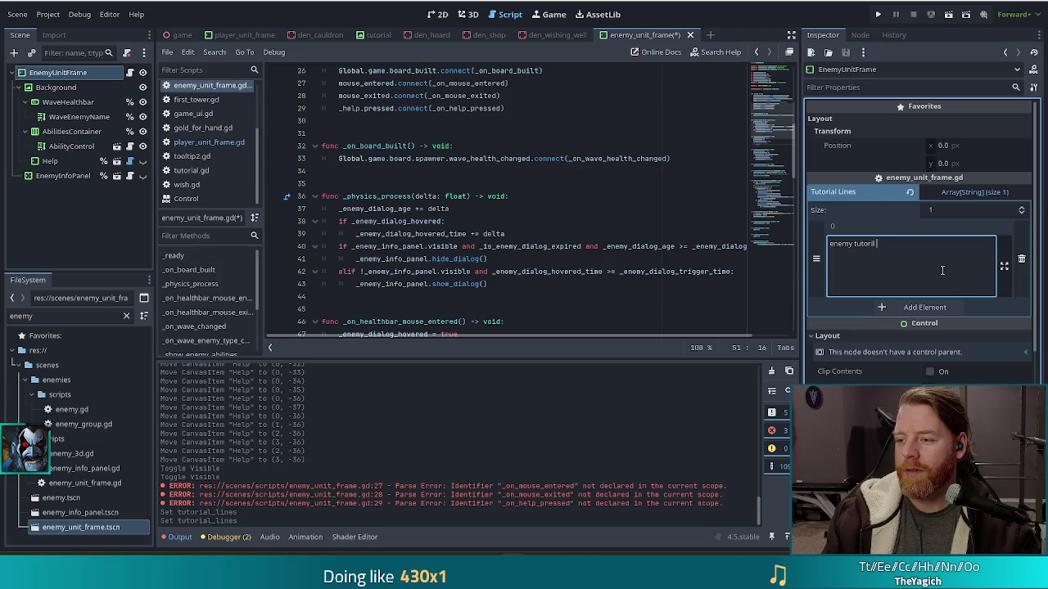
type("al")
key("ctrl+s")
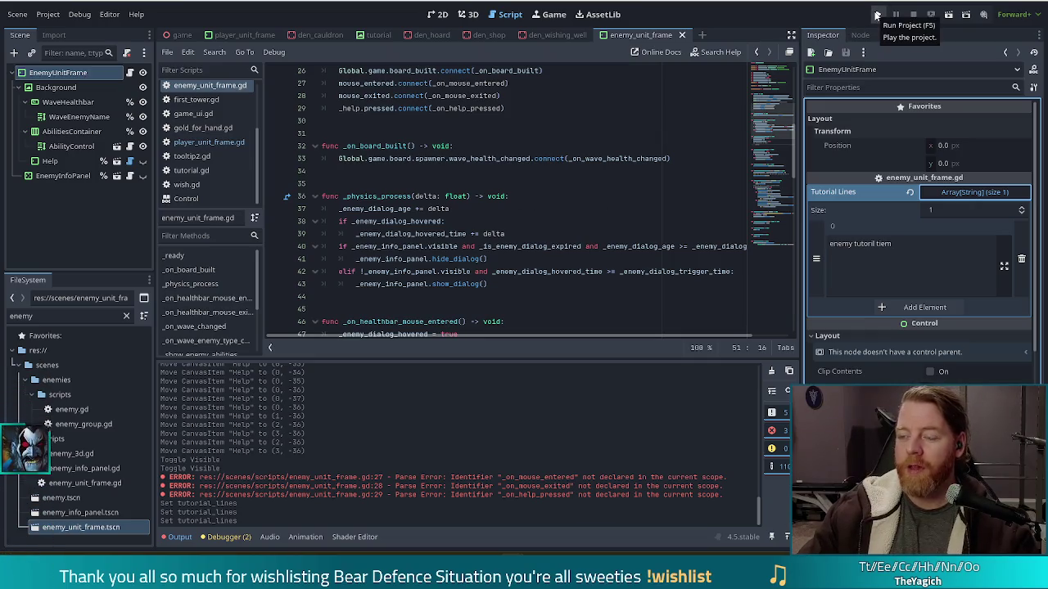
Run the project to bring up the Bear Defence Situation main menu.
left_click_drag(775, 220, 772, 237)
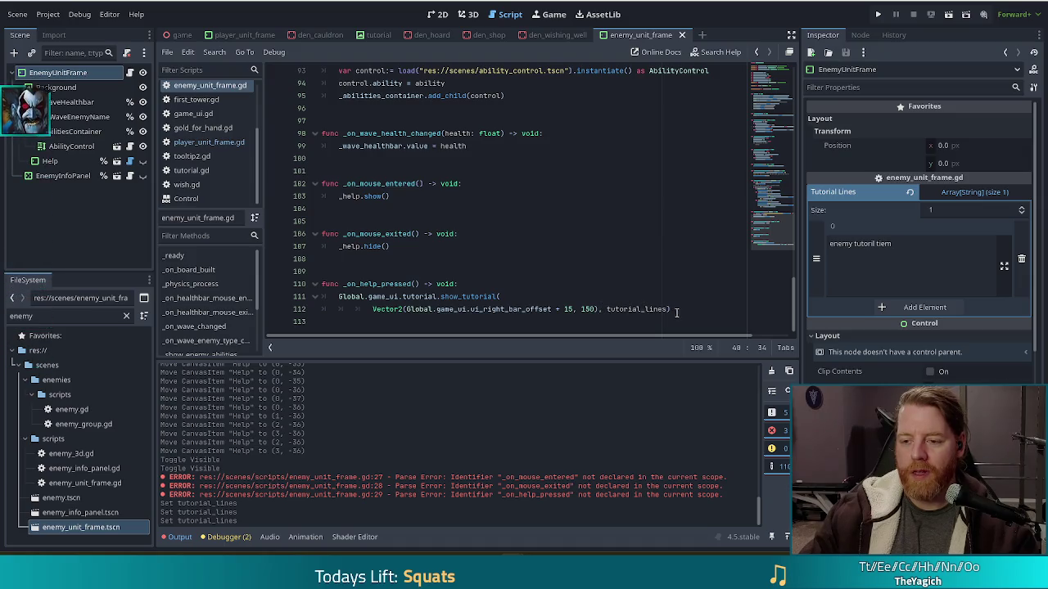
left_click(583, 309)
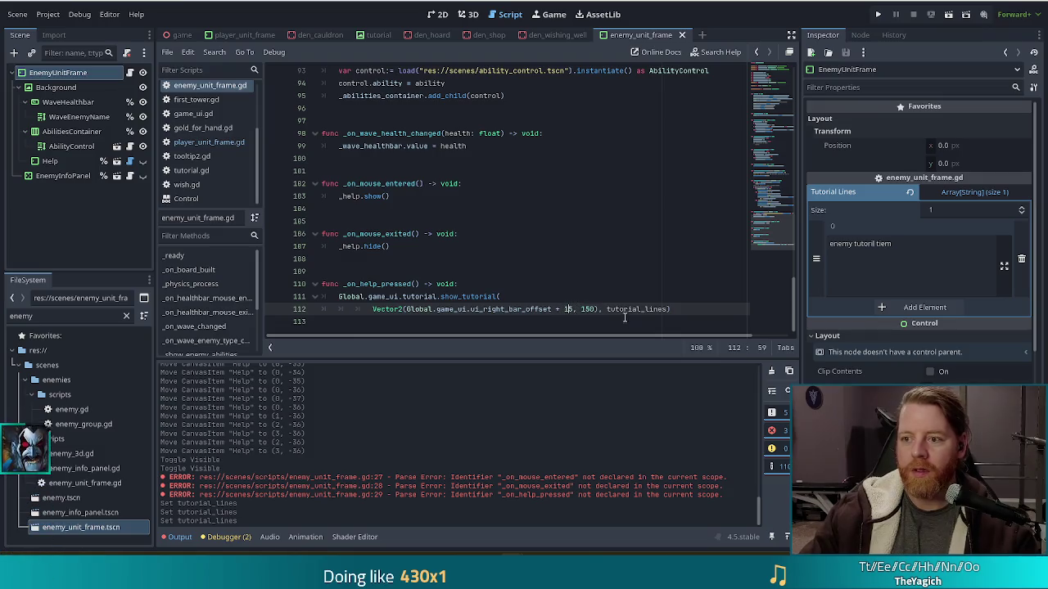
left_click(878, 14)
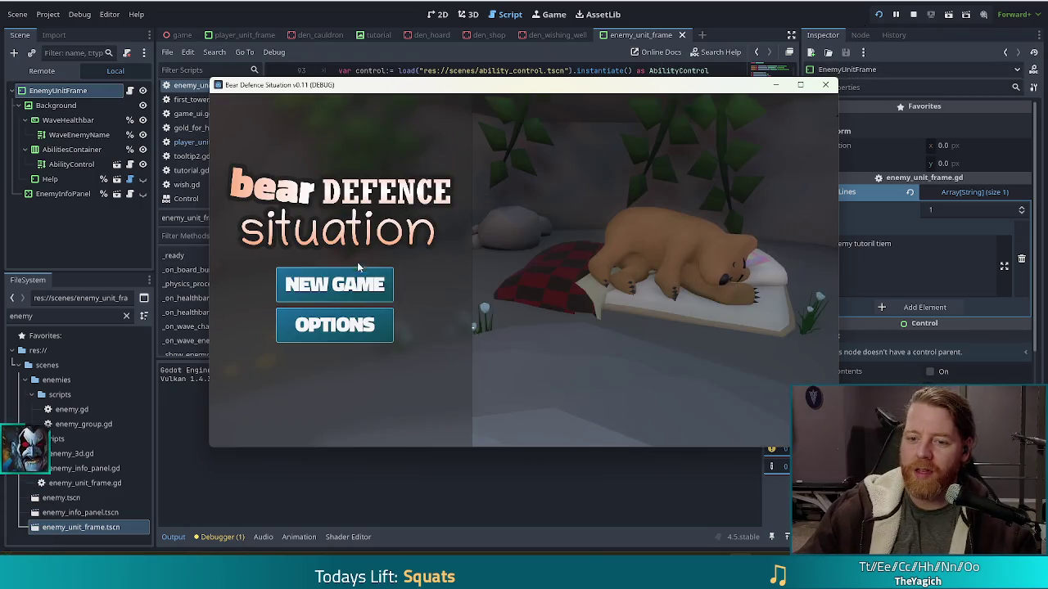
Start a new game, check and close the enemy frame's help popup, then open the cauldron.
left_click(353, 275)
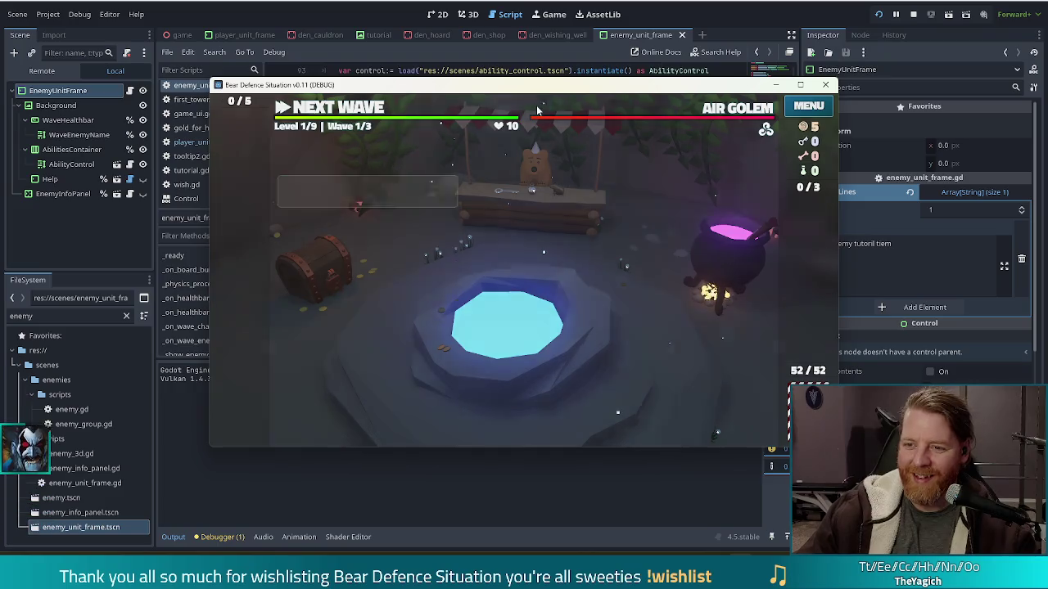
left_click(536, 105)
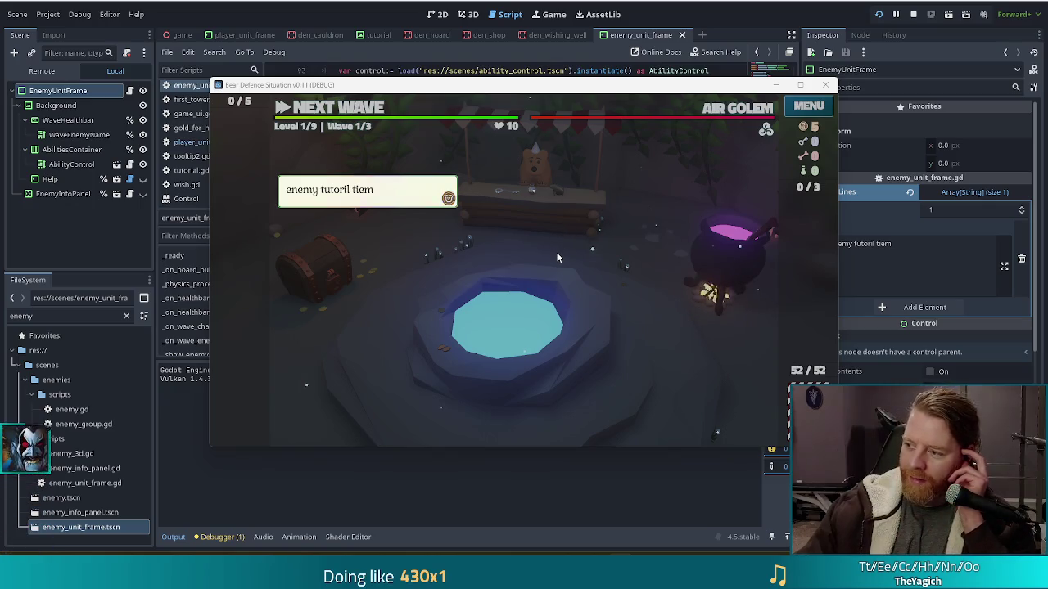
left_click(590, 243)
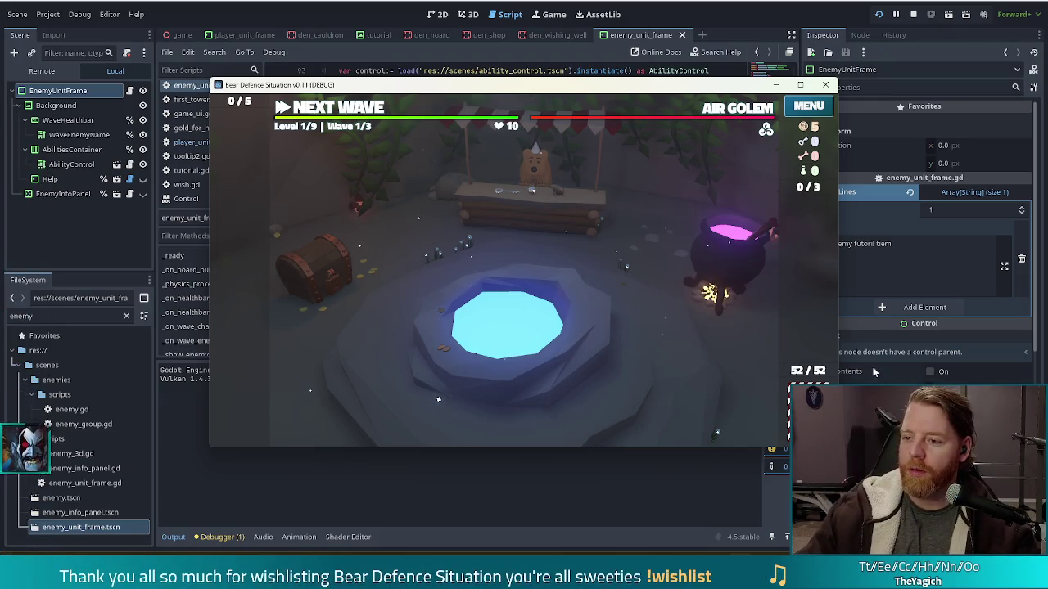
left_click(708, 238)
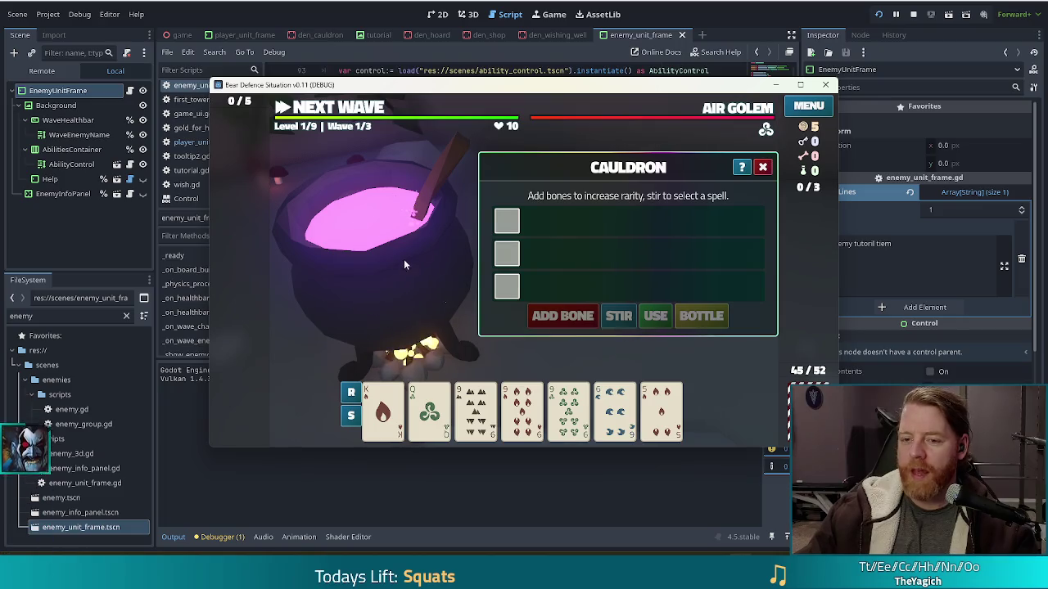
Show the Cauldron's help tutorial, then Alt+Tab to the empty Untitled document.
left_click(741, 168)
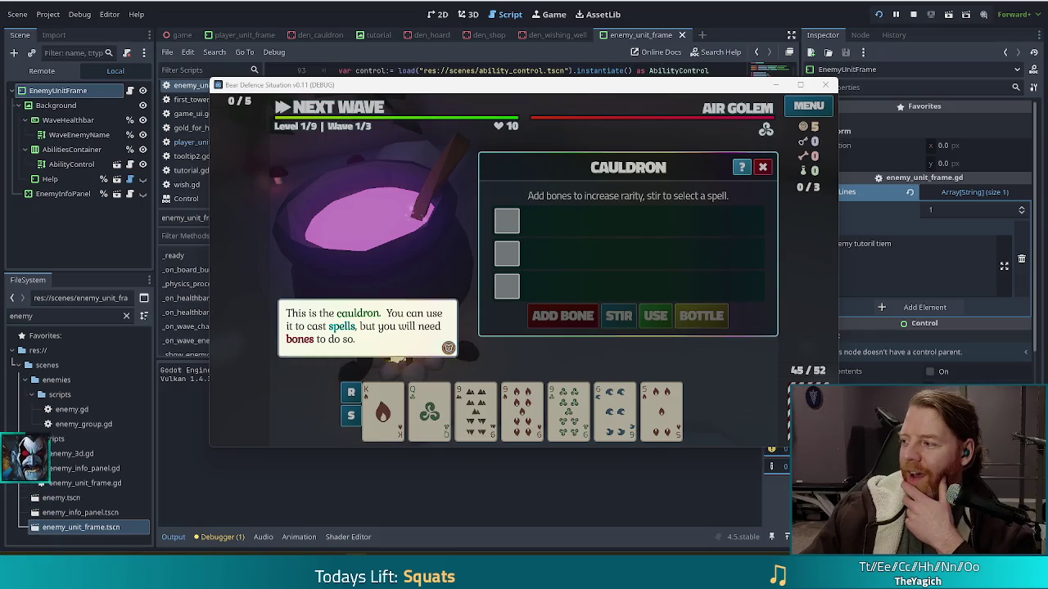
left_click_drag(25, 294, 24, 211)
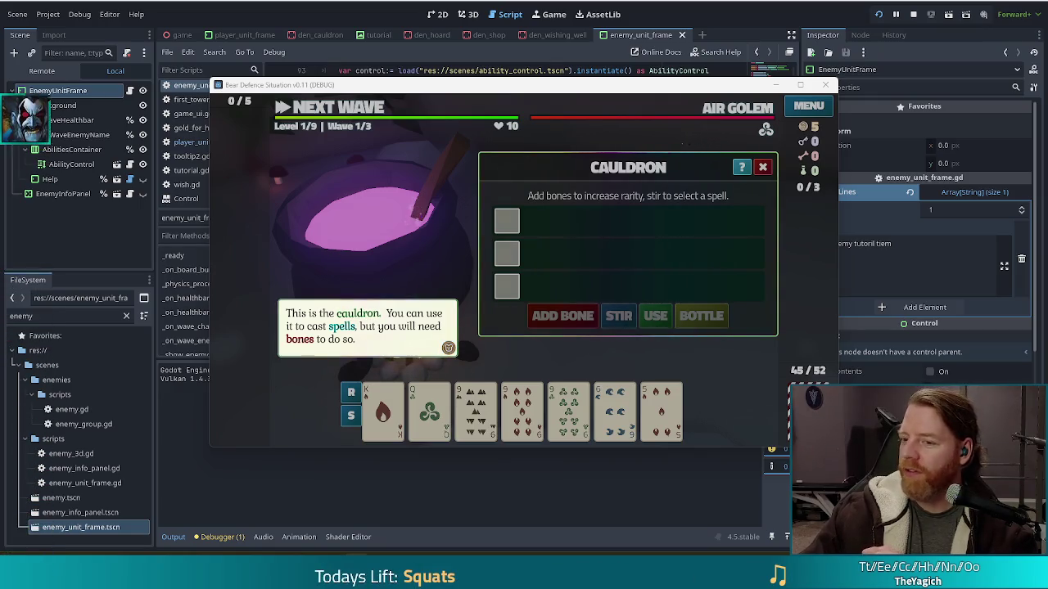
mouse_move(644, 573)
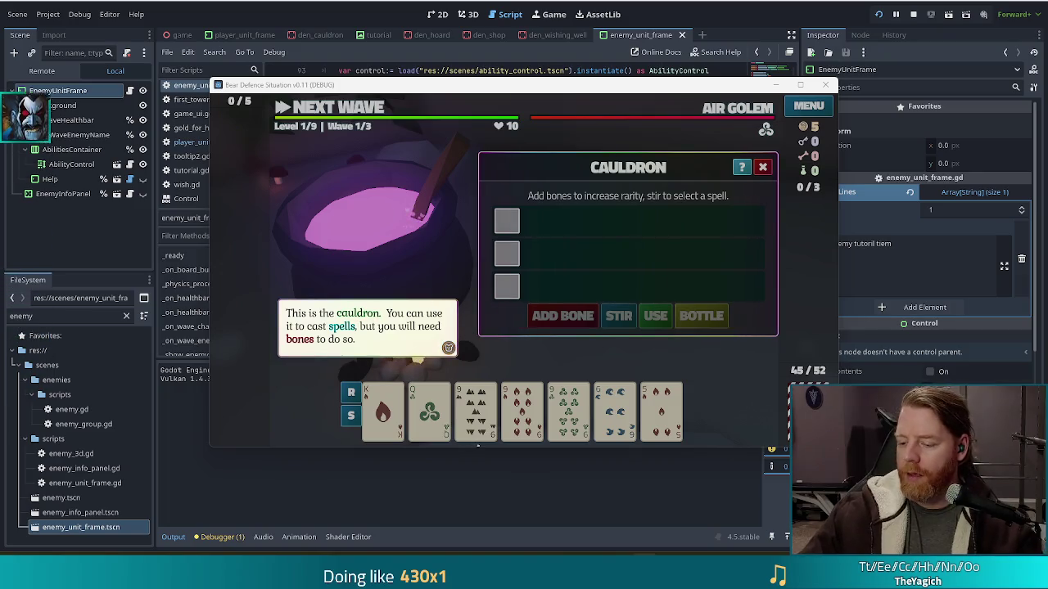
key("alt+Tab")
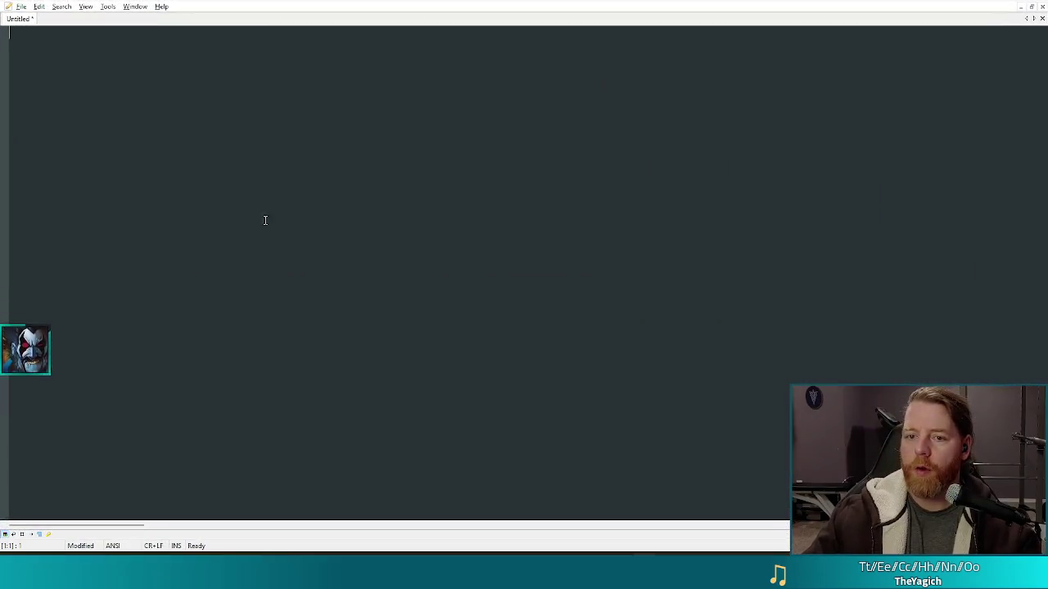
Type the viewer names on indented lines, one name per line.
key("Return")
key("Return")
key("Return")
key("Tab")
key("Tab")
key("Tab")
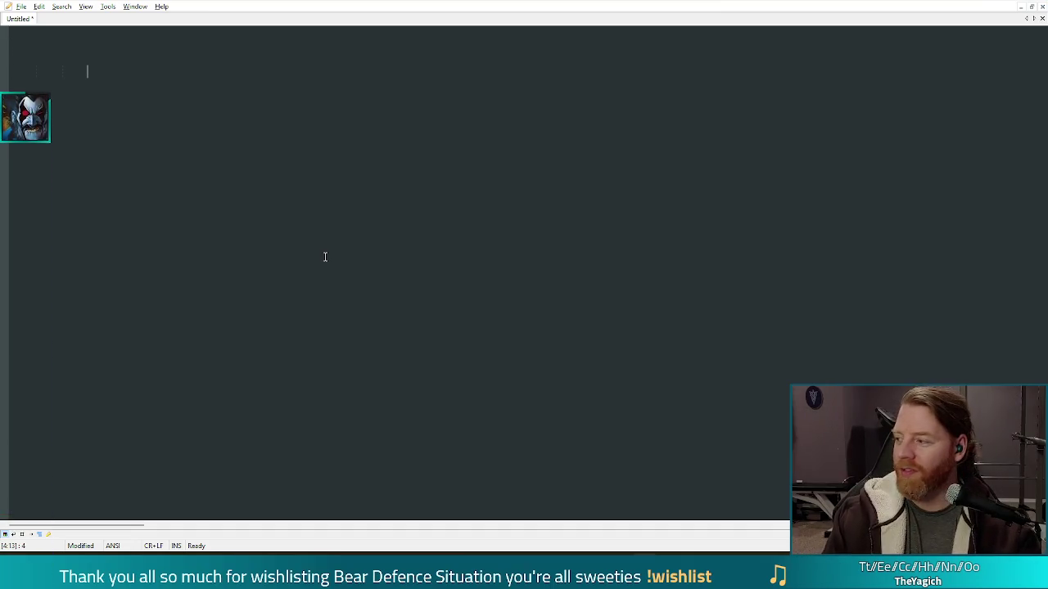
type("rozzies")
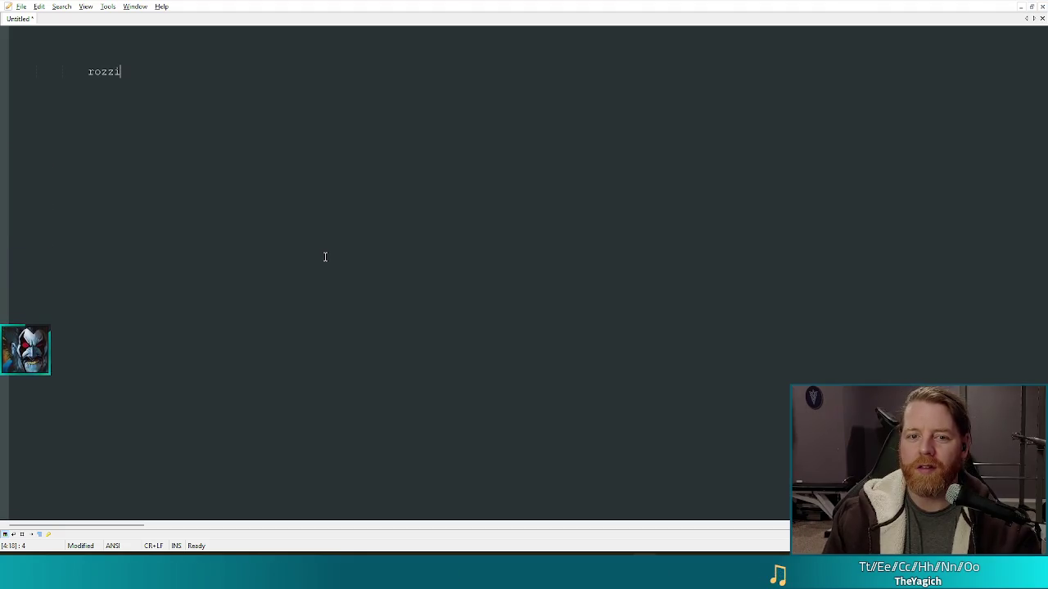
key("Return")
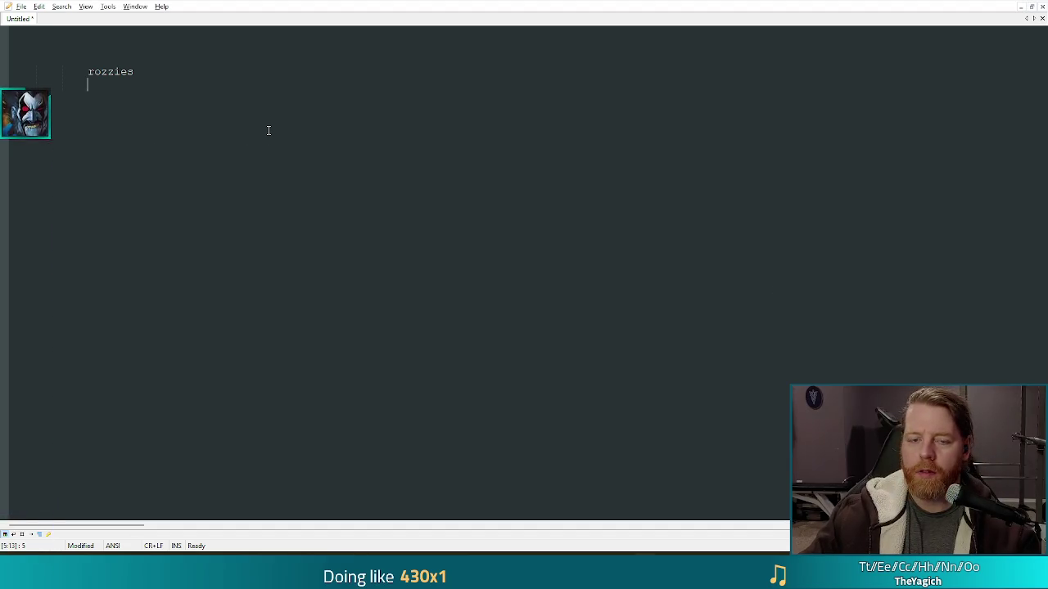
type("ri")
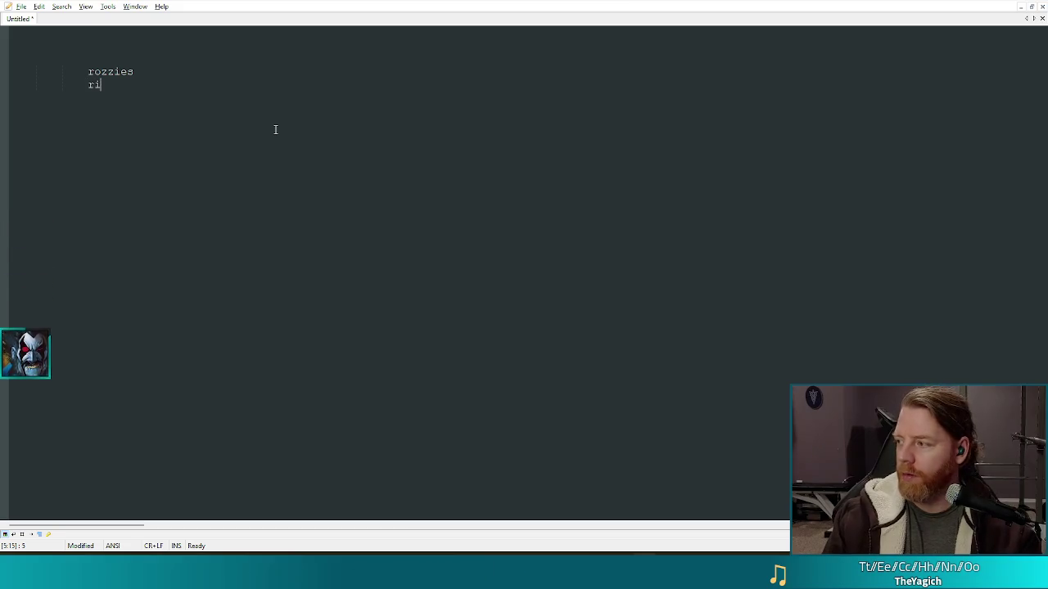
type("yinart")
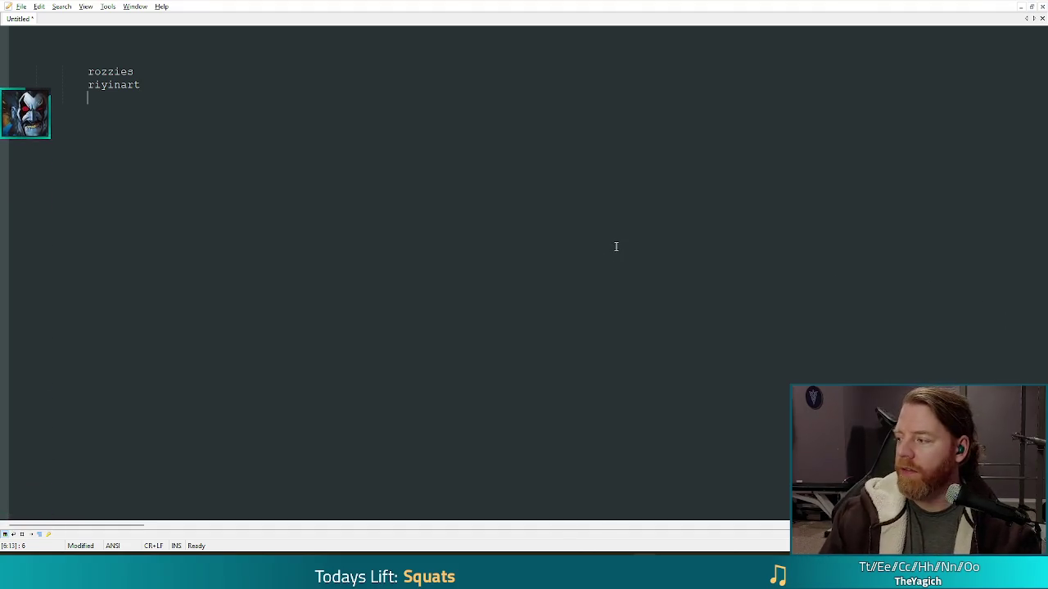
type("coco")
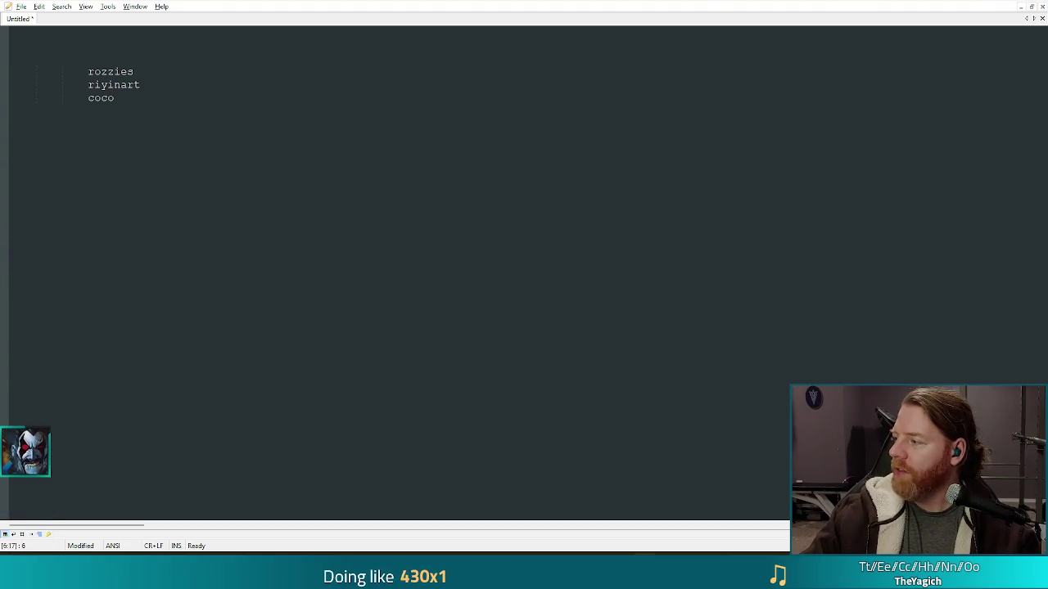
key("Return")
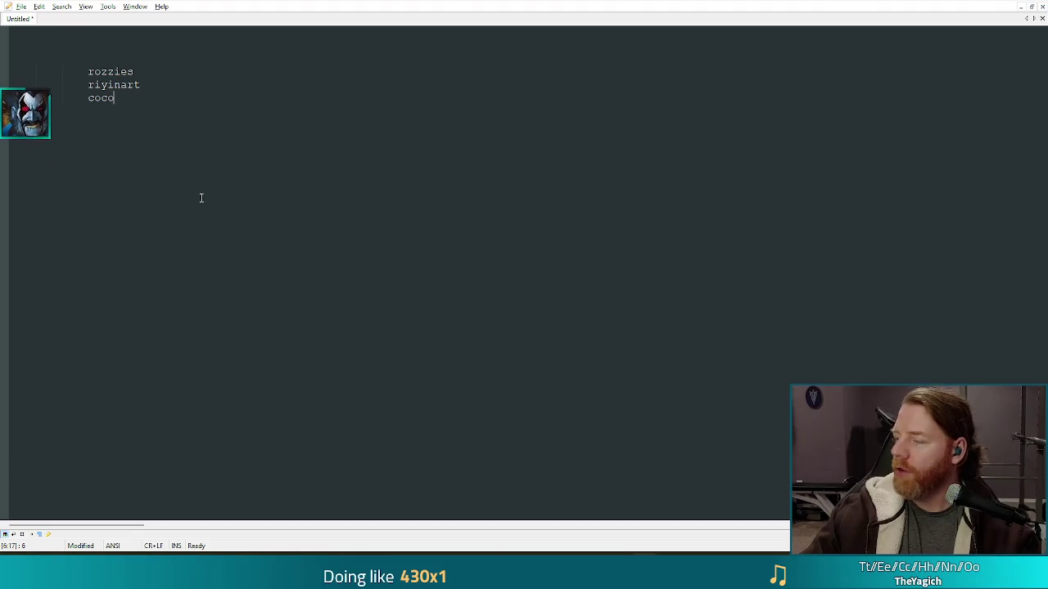
type("tra")
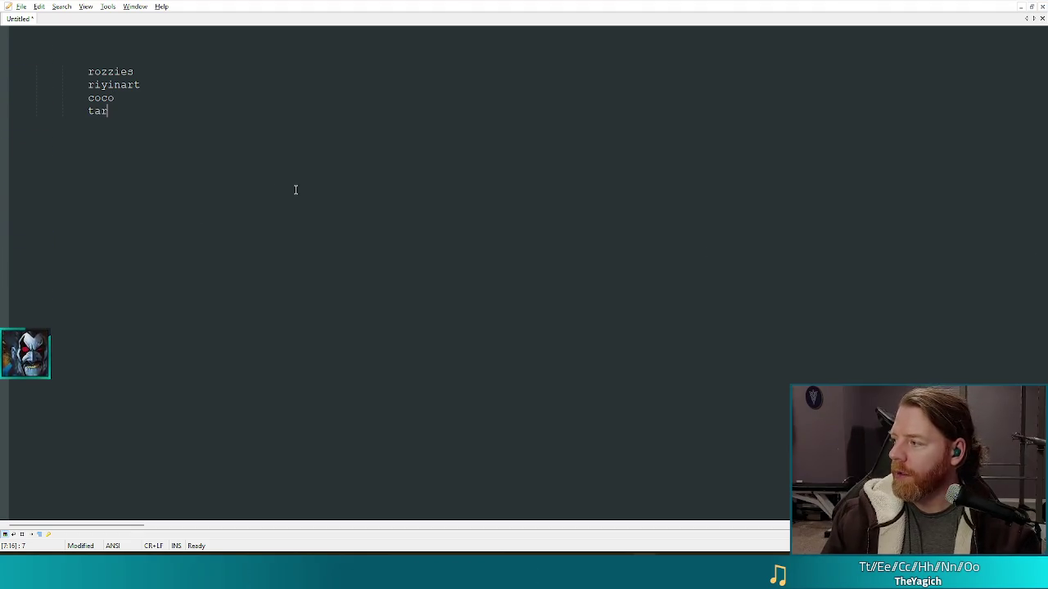
type("itorjo")
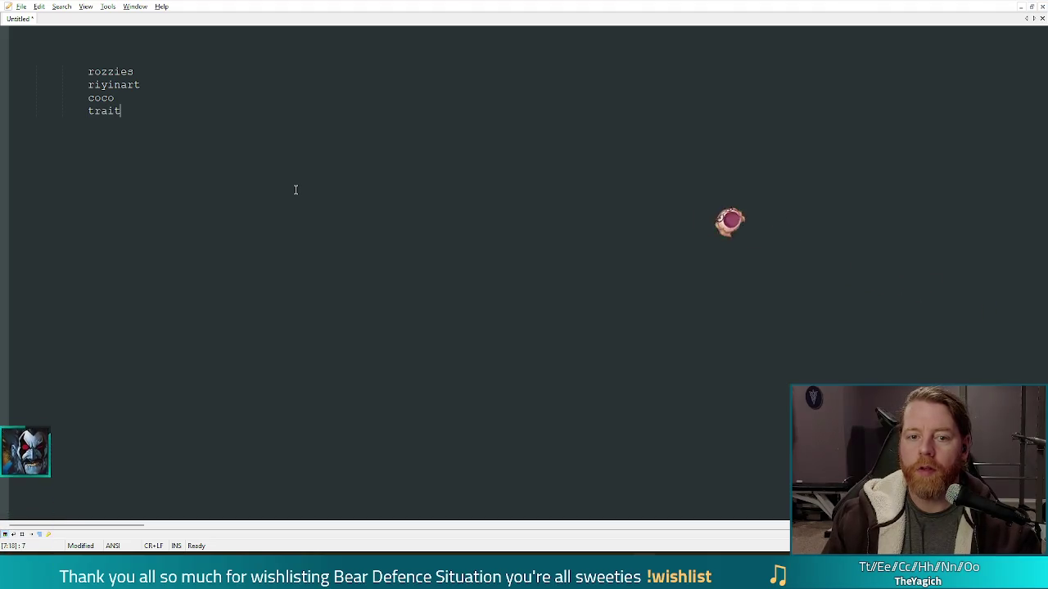